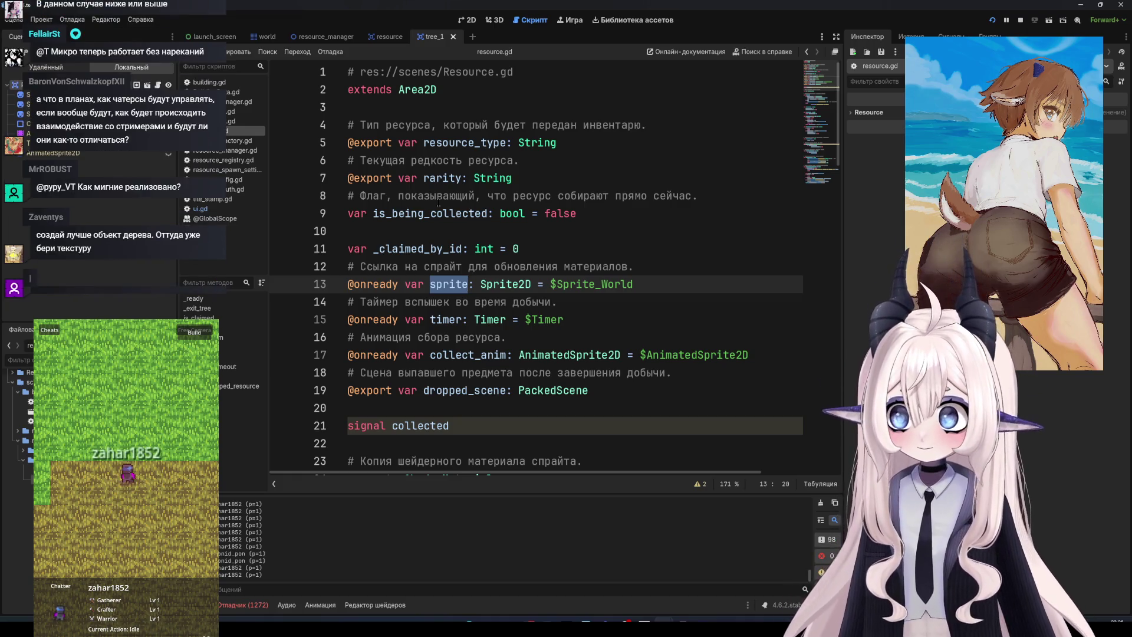
Step: Open Windows search to switch to another application
key(super)
Step: Launch Figma from the Windows search results
text(а)
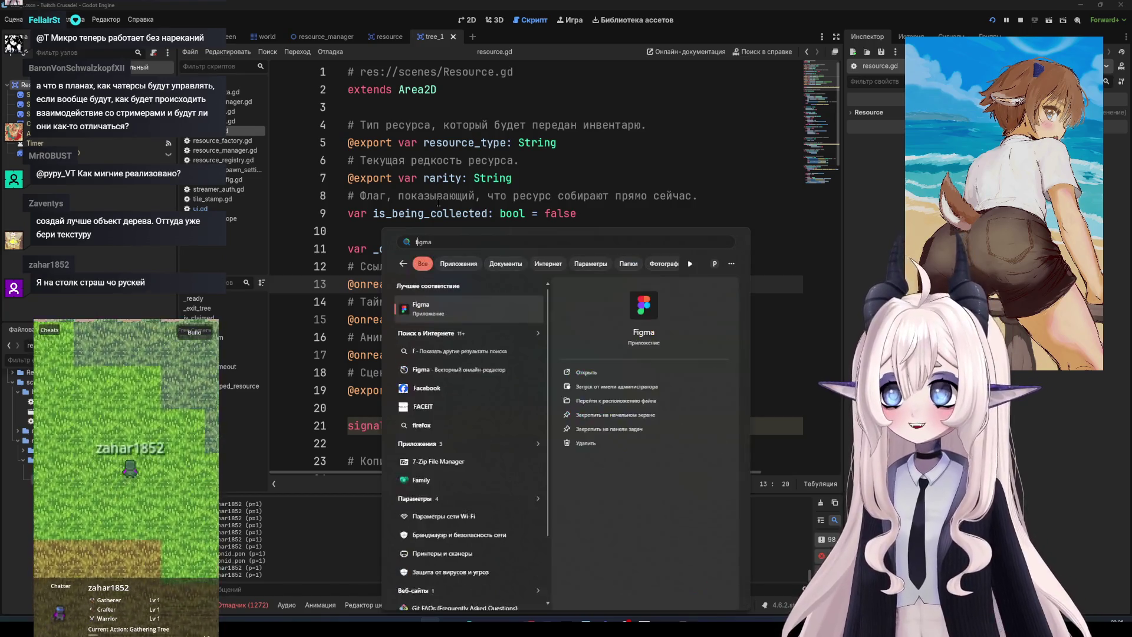
key(Escape)
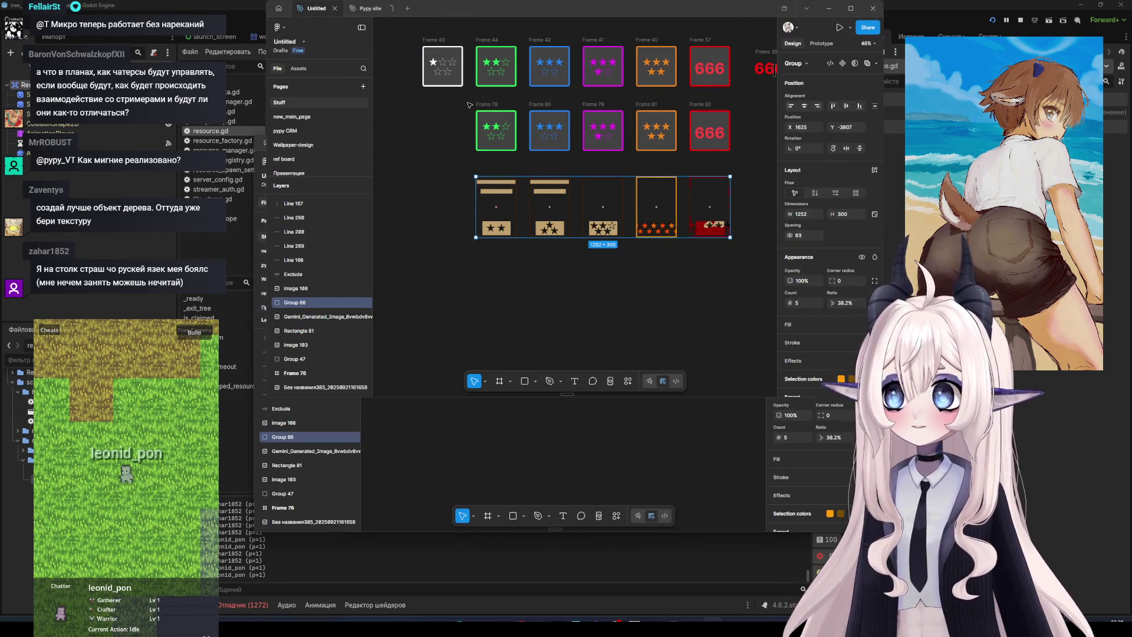
scroll(315, 136, down, 5)
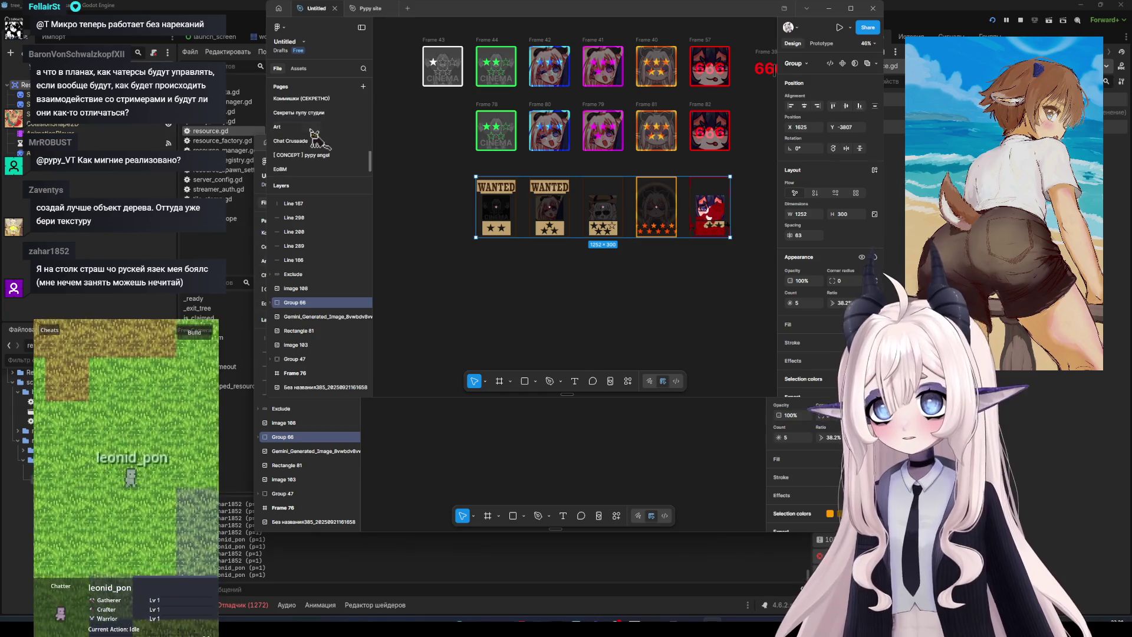
scroll(317, 145, up, 2)
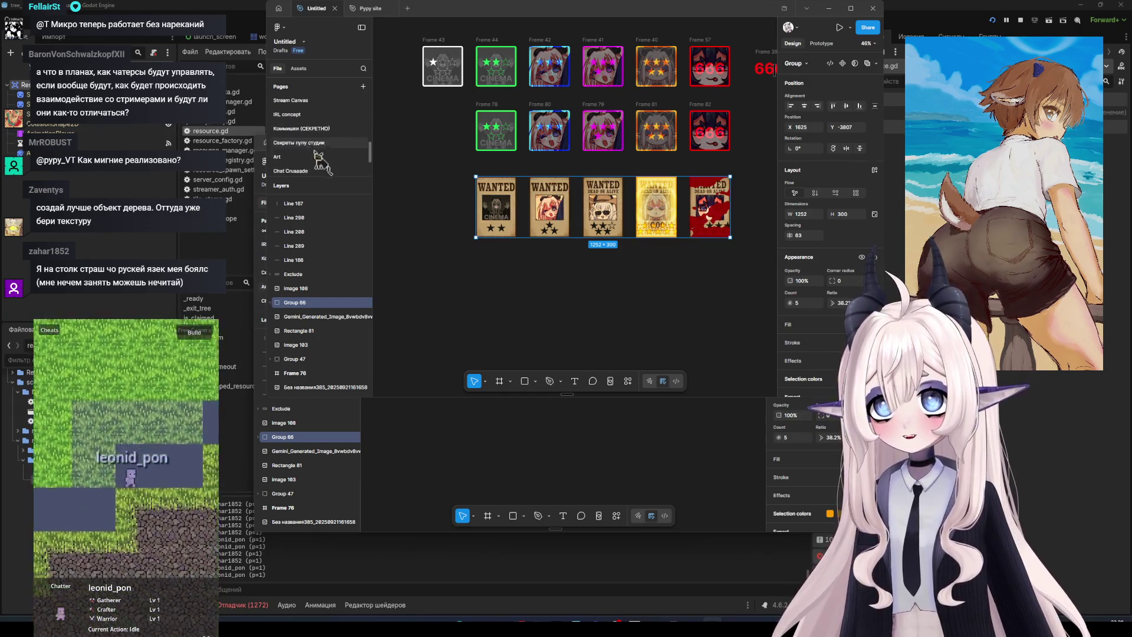
scroll(318, 159, down, 1)
Step: Switch to the Chat Crusaade page in Figma
click(307, 141)
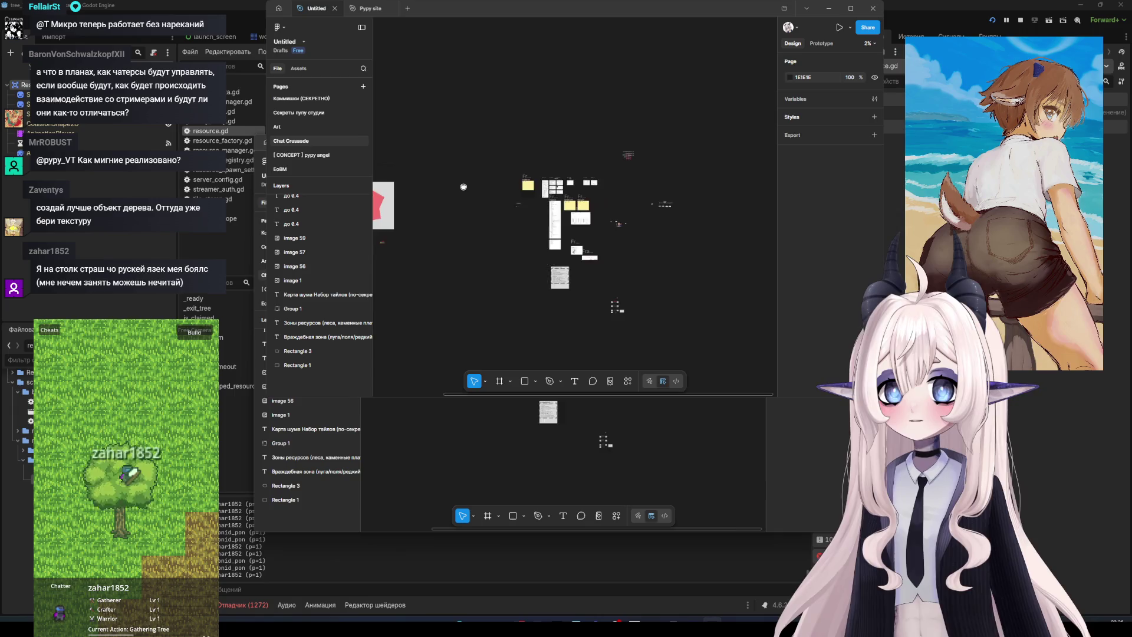
scroll(531, 200, up, 5)
scroll(589, 218, down, 3)
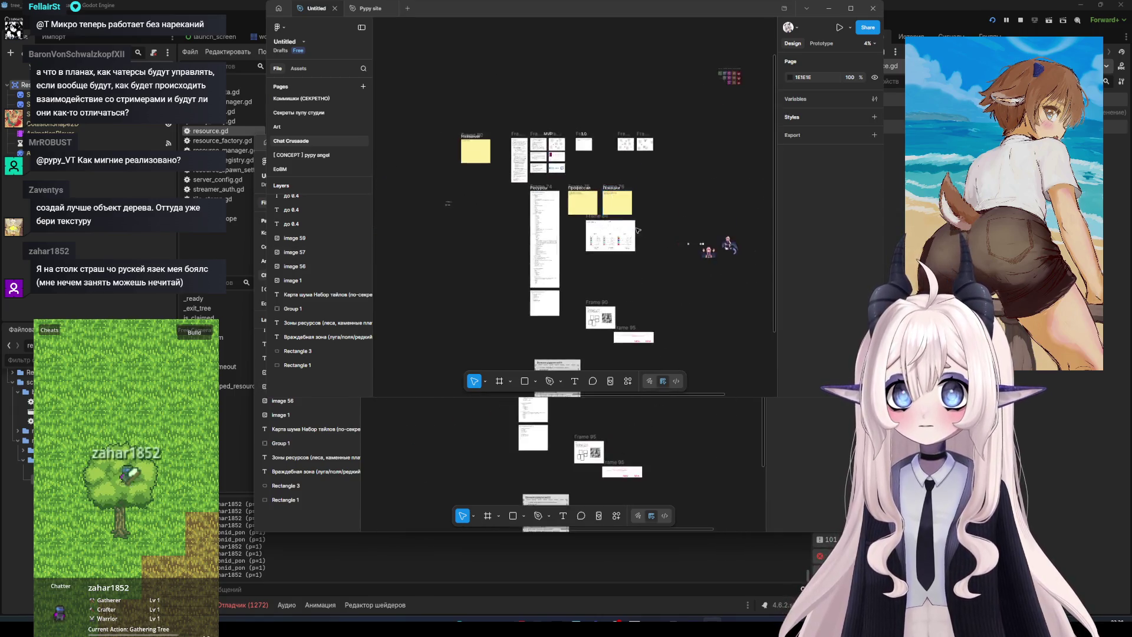
scroll(617, 236, up, 10)
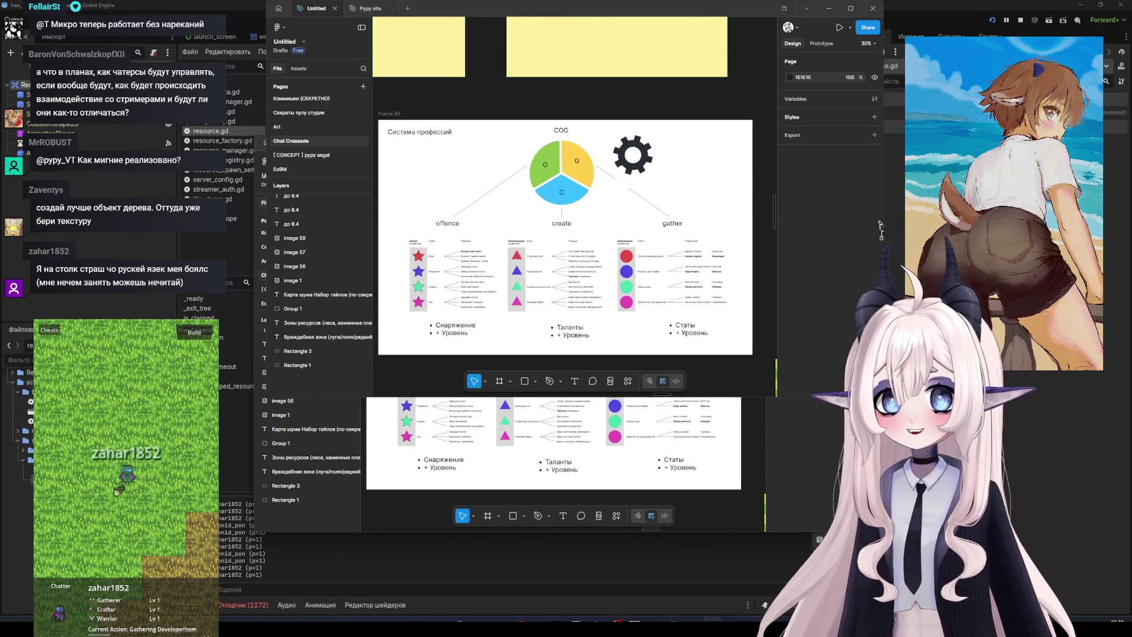
Step: Widen the Figma window across the screen and bring the Система профессий diagram into view
drag(880, 227, 1129, 230)
scroll(752, 185, up, 3)
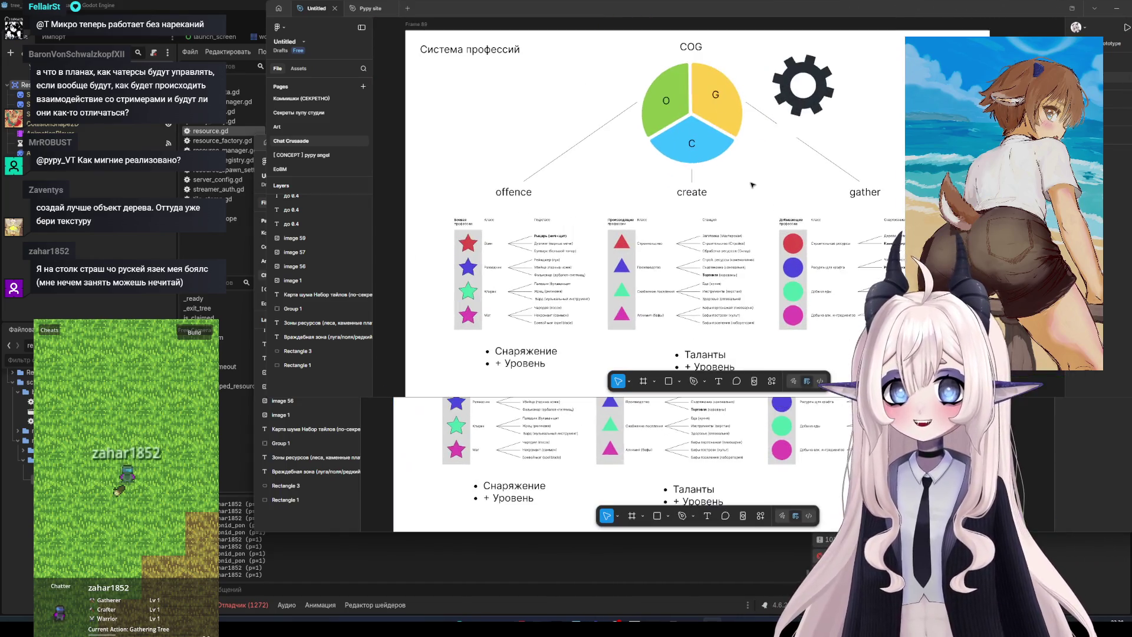
scroll(731, 188, down, 1)
scroll(731, 187, right, 2)
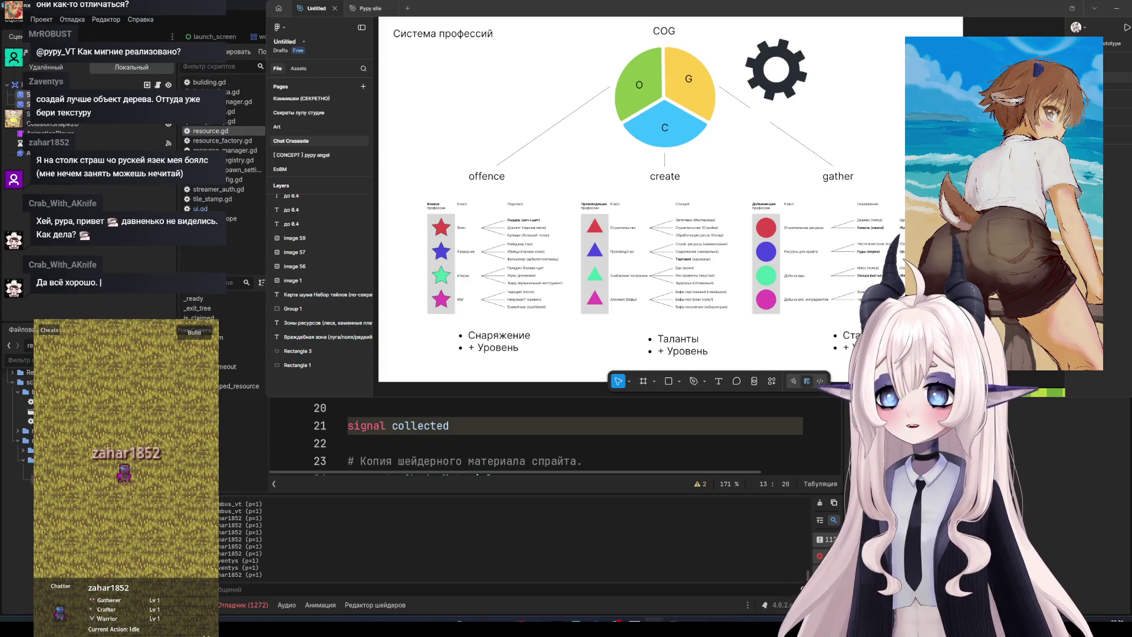
Step: Dismiss the Create New Node dialog, then save and rerun the project with F5
key(ctrl+a)
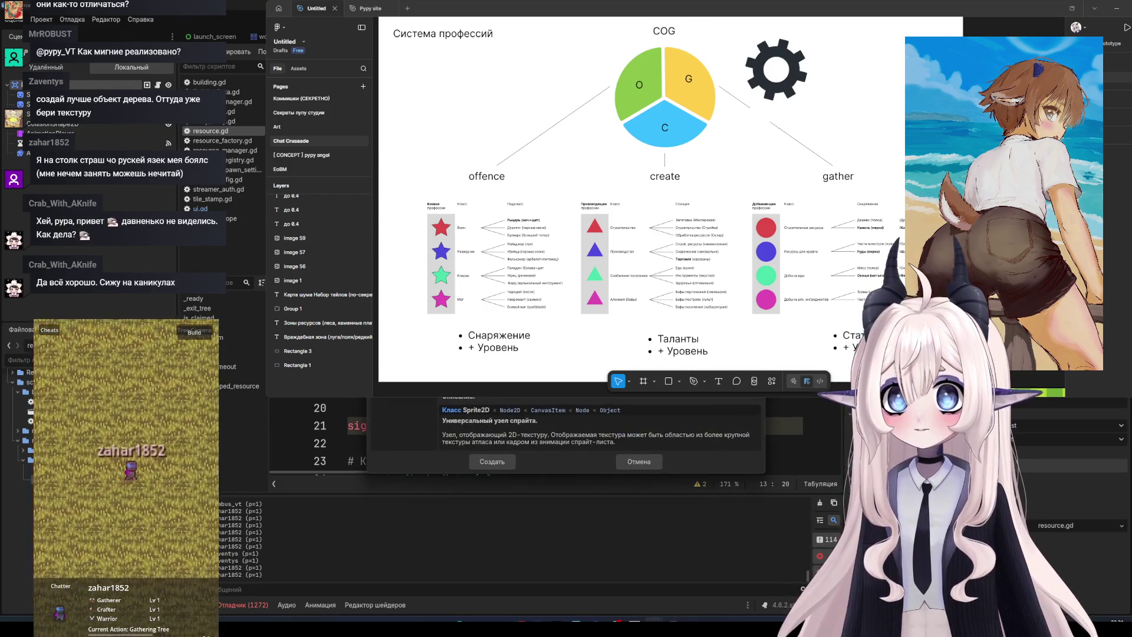
key(Escape)
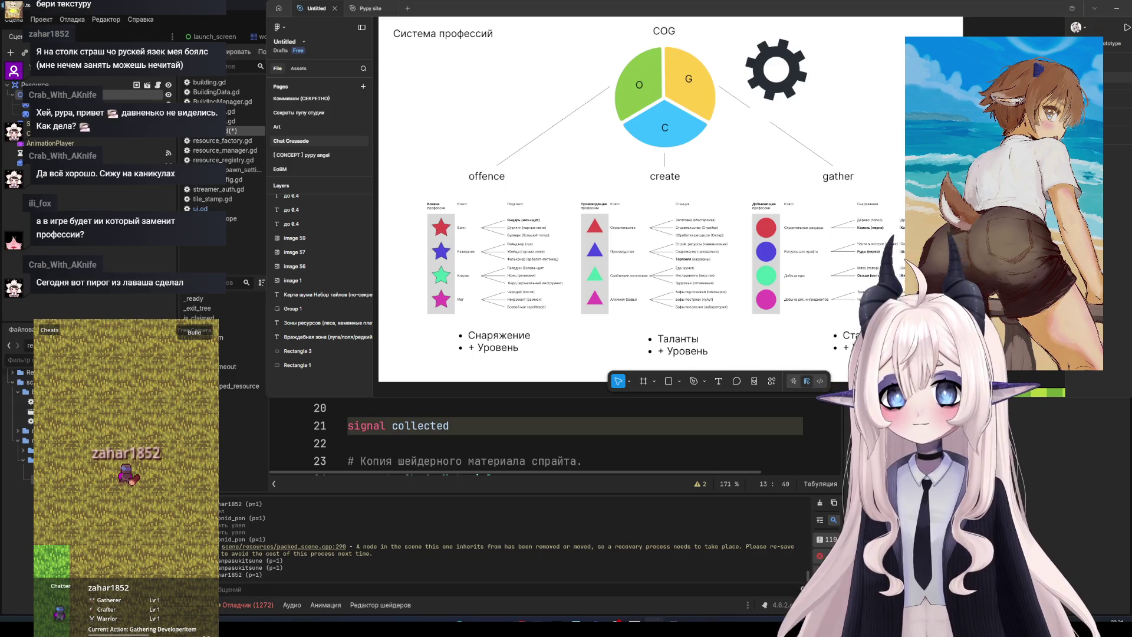
key(F5)
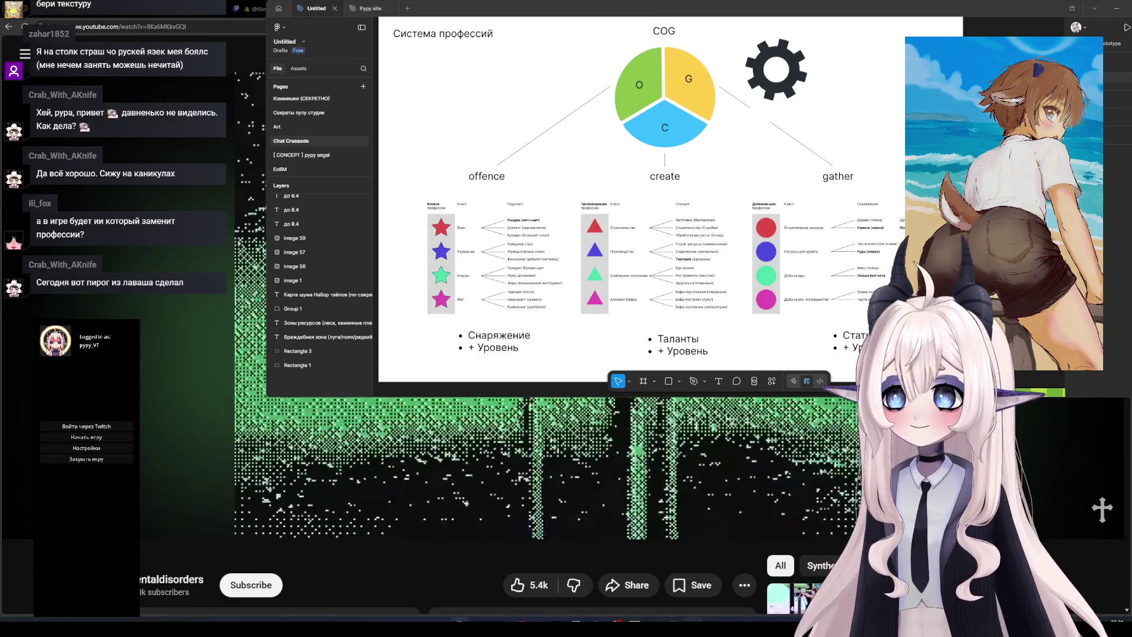
Step: Start the game with Начать игру to load the saved world and hit the resource.gd:13 type error
mouse_move(711, 620)
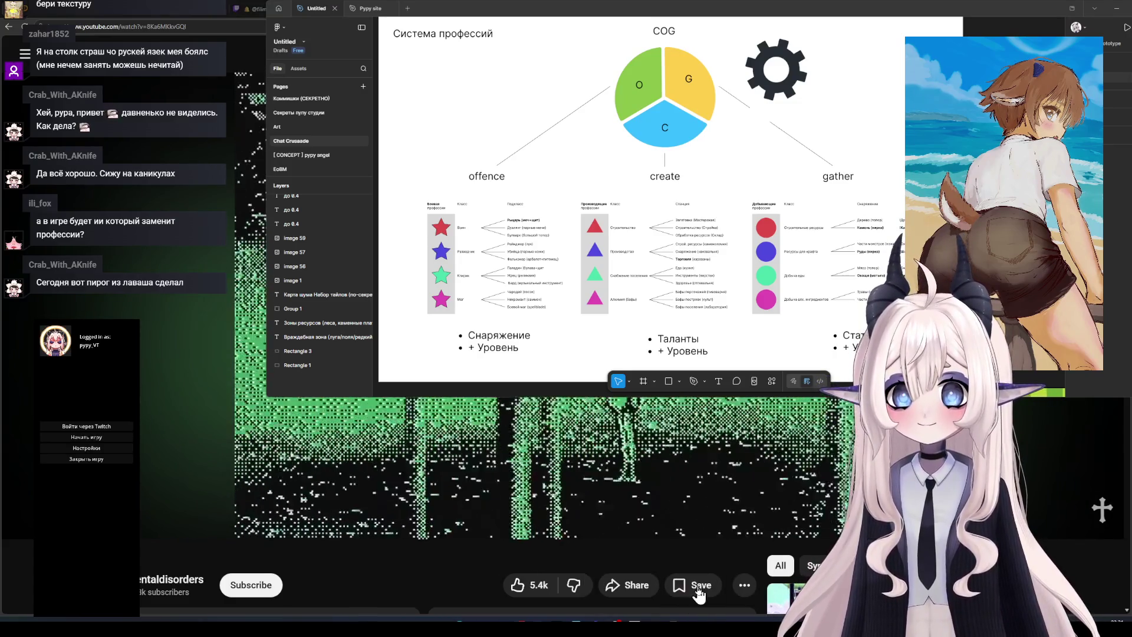
click(81, 437)
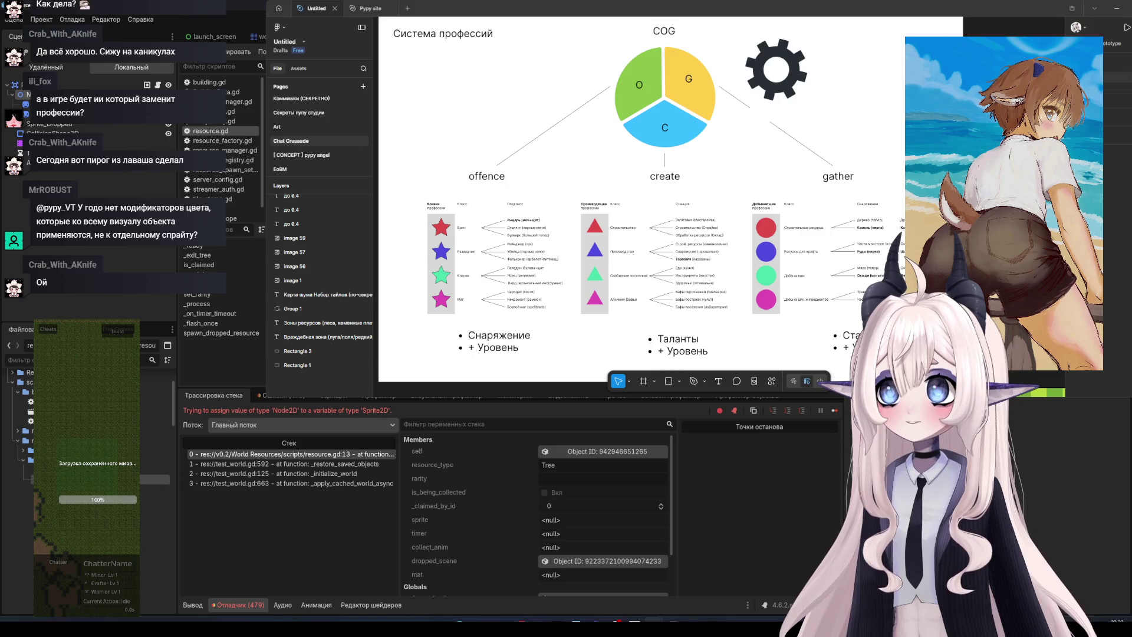
Step: Change the sprite node's type to Sprite2D and restart the game with F5
right_click(43, 96)
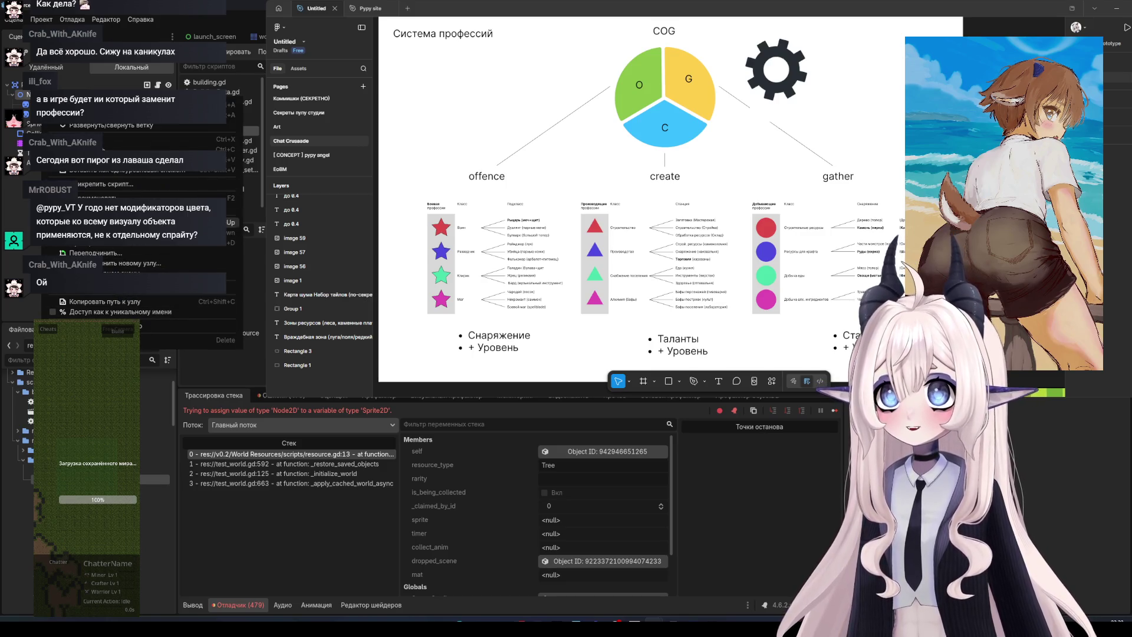
click(233, 209)
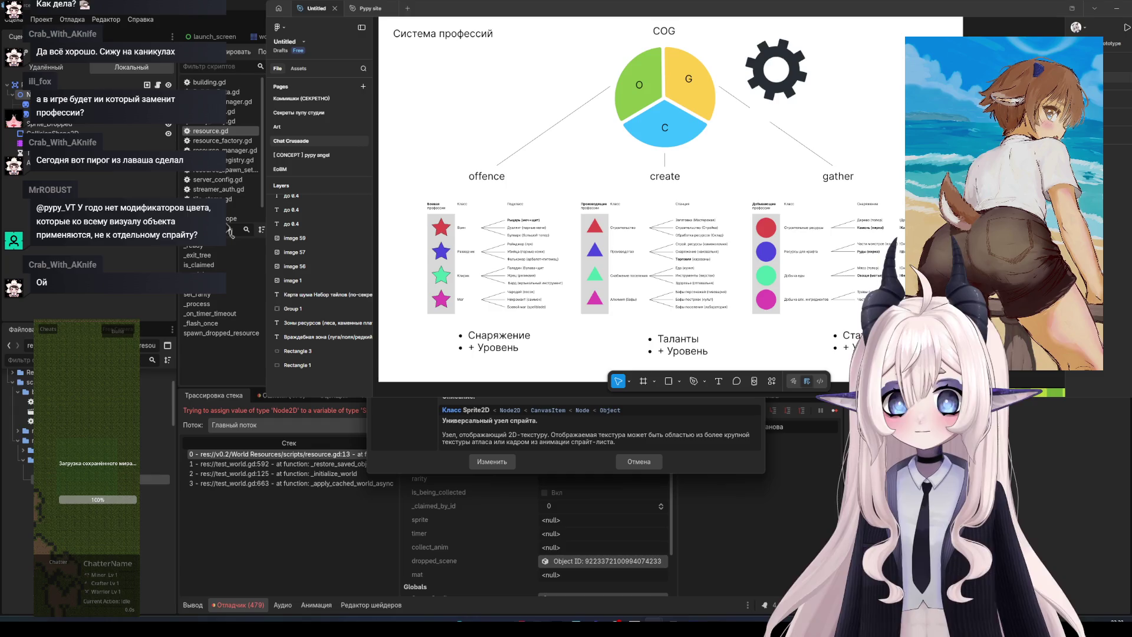
key(Escape)
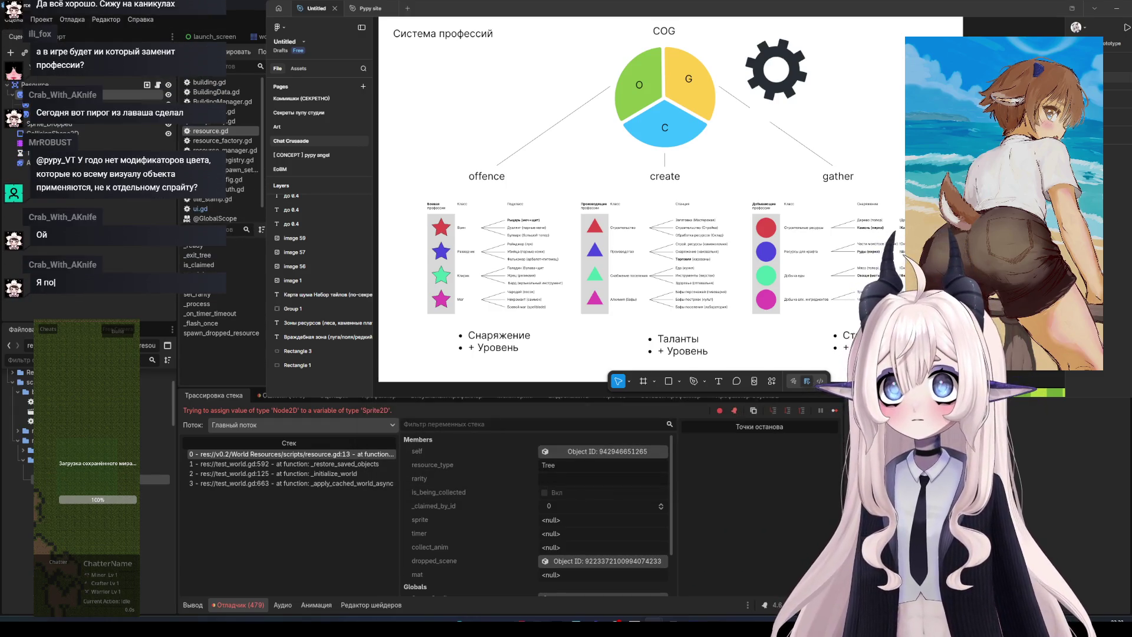
key(F5)
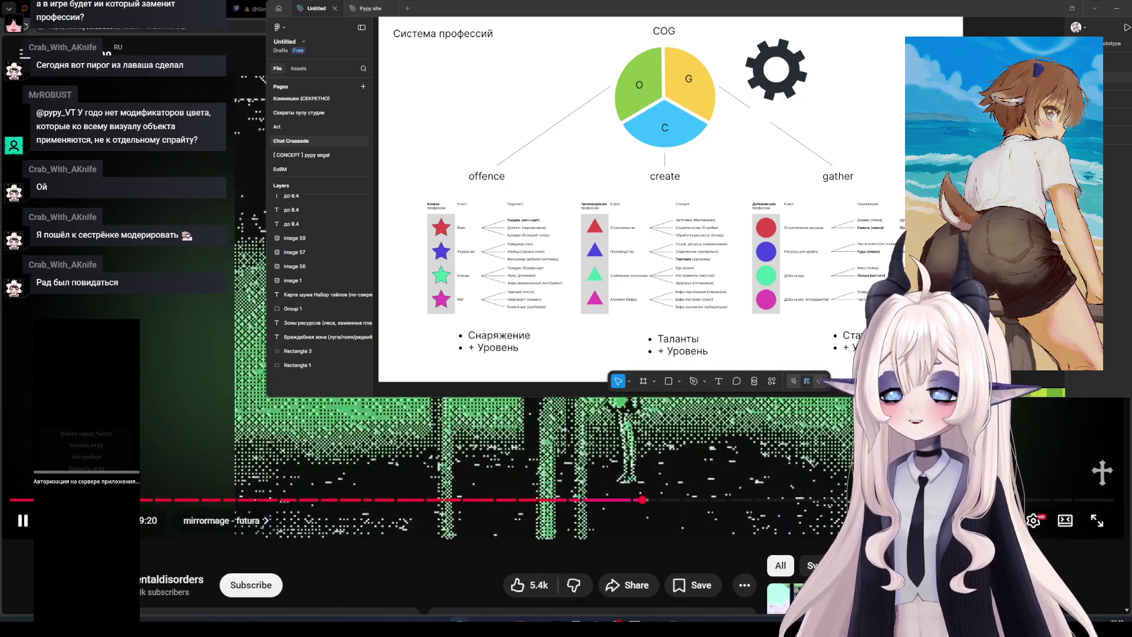
Step: Start the game with Начать игру and load the world, reaching the set_shader_parameter null error
mouse_move(693, 624)
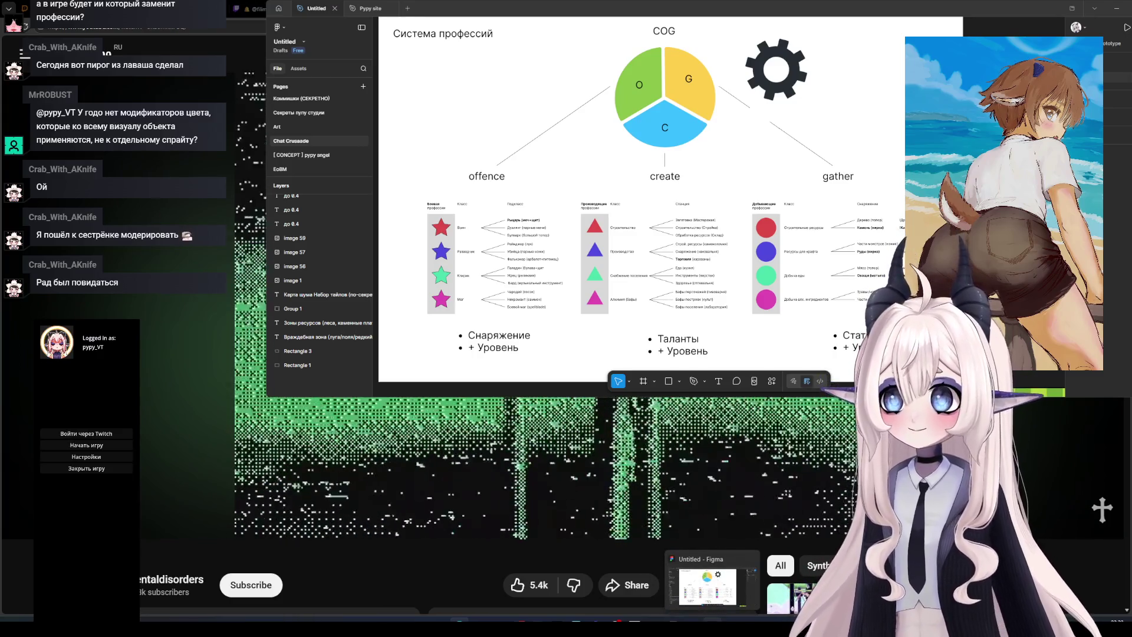
mouse_move(654, 623)
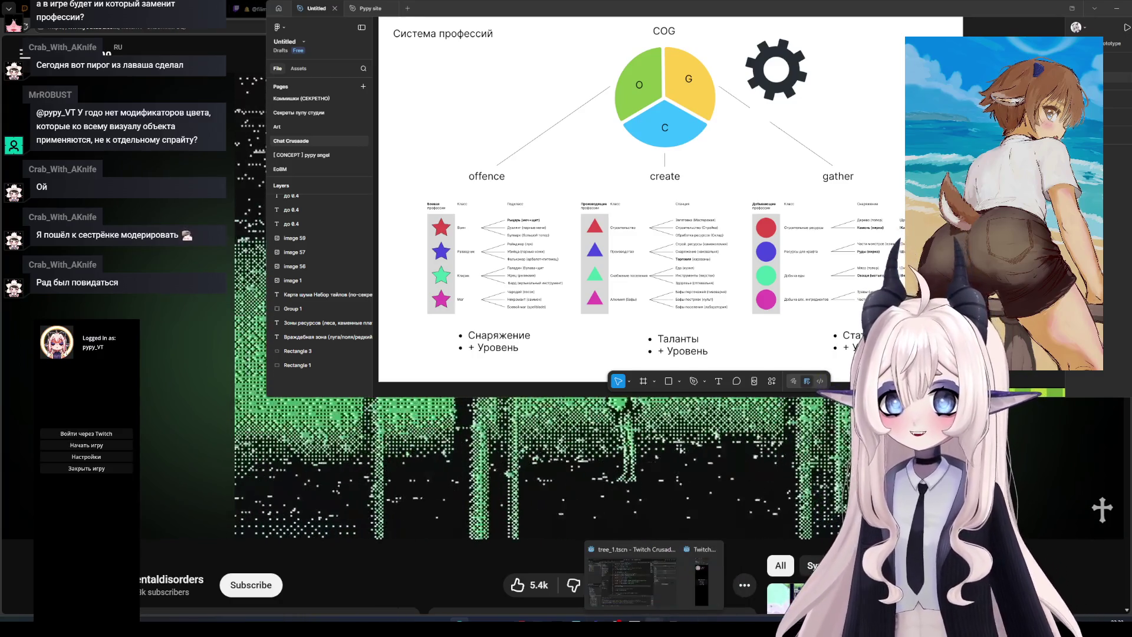
click(79, 447)
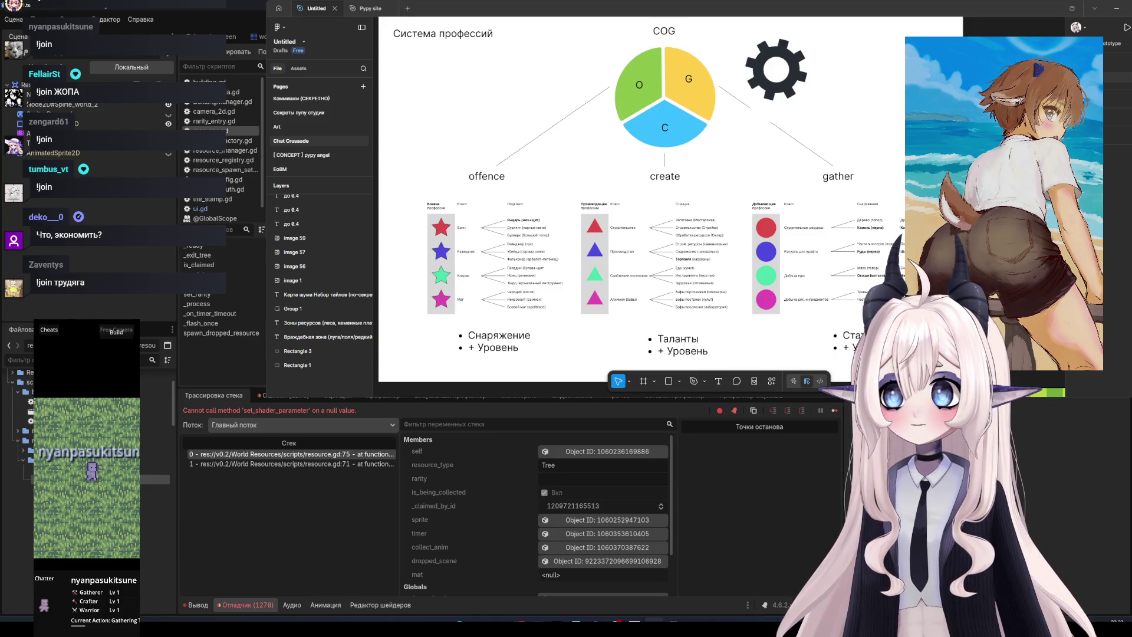
Step: Stop the running game with F8
key(F8)
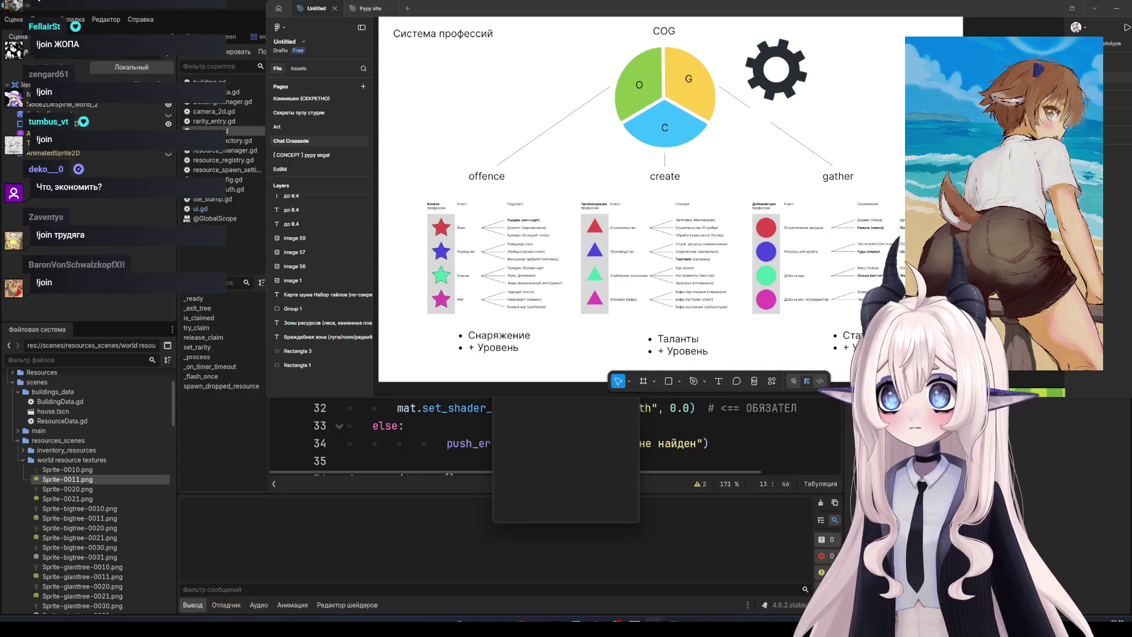